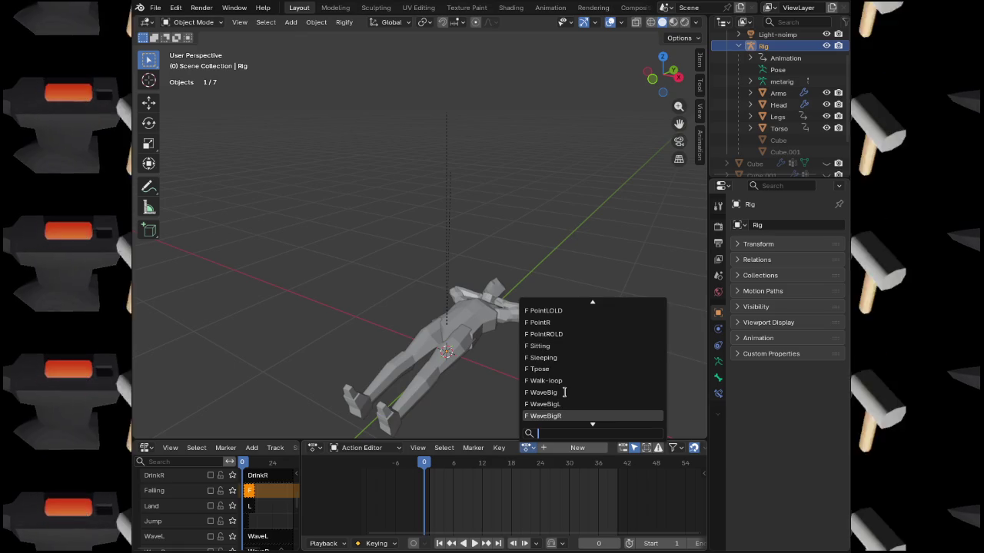
Assign the Sitting action to the rig in the Action Editor.
{"action": "left_click", "coordinate": [558, 348]}
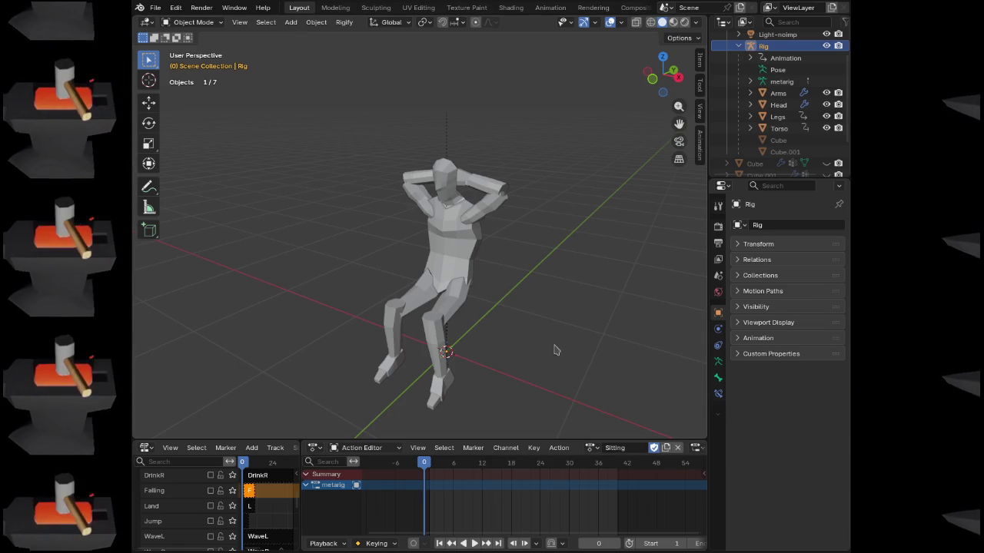
{"action": "left_click", "coordinate": [559, 448]}
{"action": "left_click", "coordinate": [559, 448]}
{"action": "scroll", "coordinate": [182, 507], "scroll_direction": "down", "scroll_amount": 4}
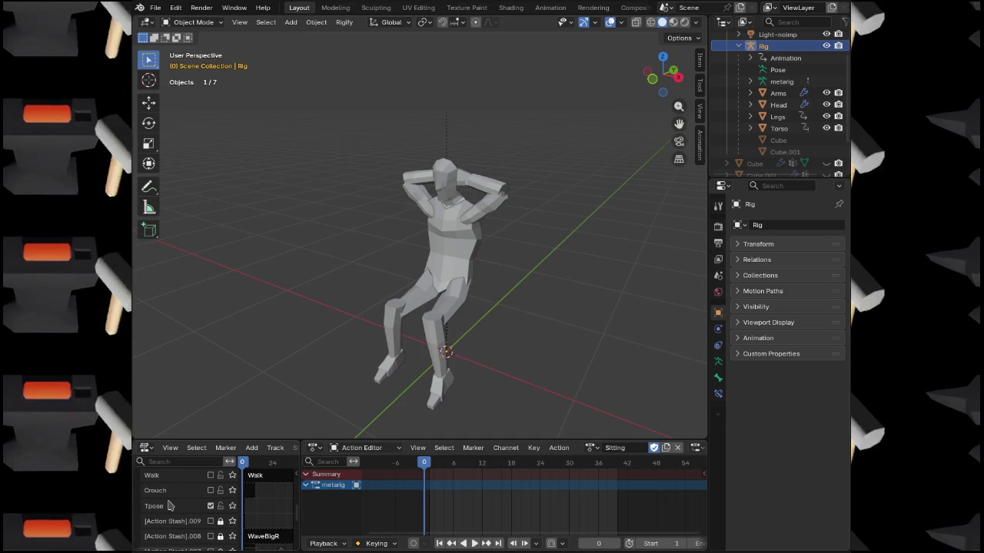
Mute the Sleeping track in the NLA list so only the seated pose applies.
{"action": "scroll", "coordinate": [185, 525], "scroll_direction": "up", "scroll_amount": 7}
{"action": "scroll", "coordinate": [184, 524], "scroll_direction": "up", "scroll_amount": 3}
{"action": "scroll", "coordinate": [196, 519], "scroll_direction": "up", "scroll_amount": 3}
{"action": "scroll", "coordinate": [206, 516], "scroll_direction": "up", "scroll_amount": 3}
{"action": "left_click", "coordinate": [210, 507]}
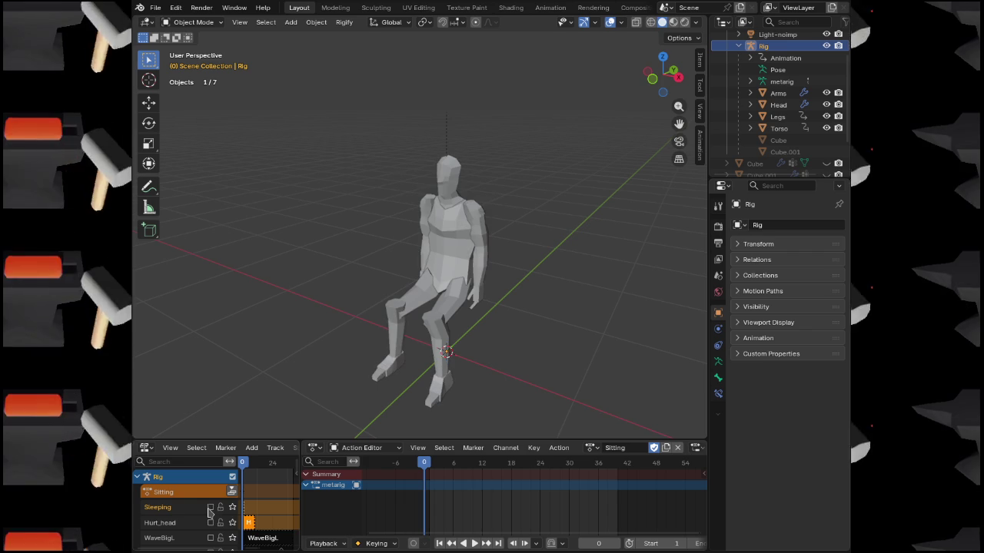
Push the Sitting action down onto its own NLA track and leave that track muted.
{"action": "left_click", "coordinate": [564, 454]}
{"action": "left_click", "coordinate": [594, 505]}
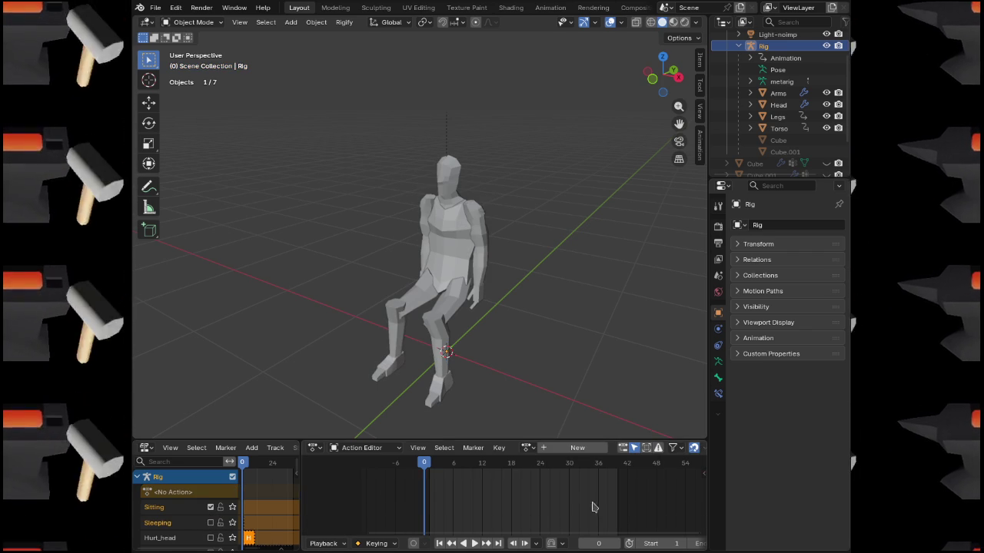
{"action": "left_click", "coordinate": [210, 508]}
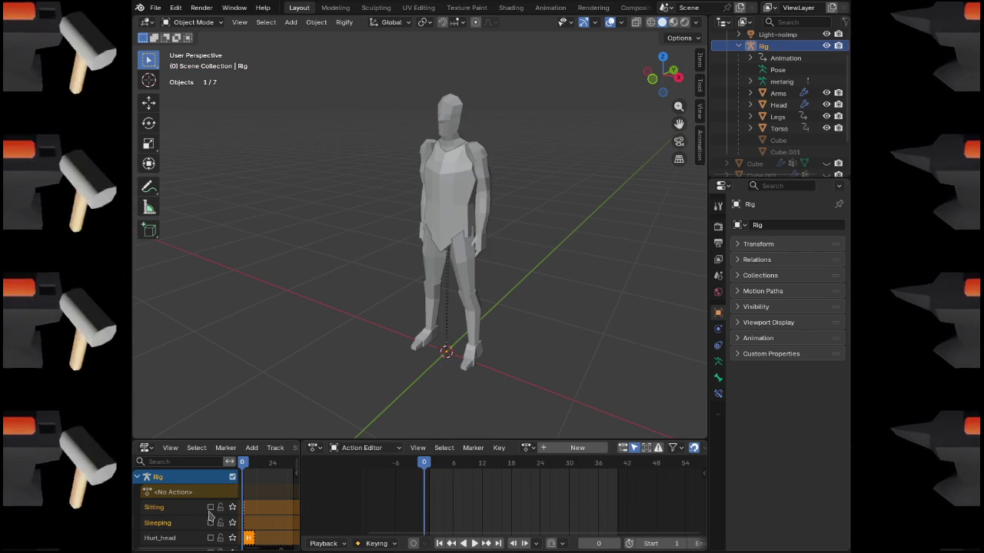
{"action": "left_click", "coordinate": [210, 507]}
{"action": "left_click", "coordinate": [211, 522]}
{"action": "left_click", "coordinate": [211, 522]}
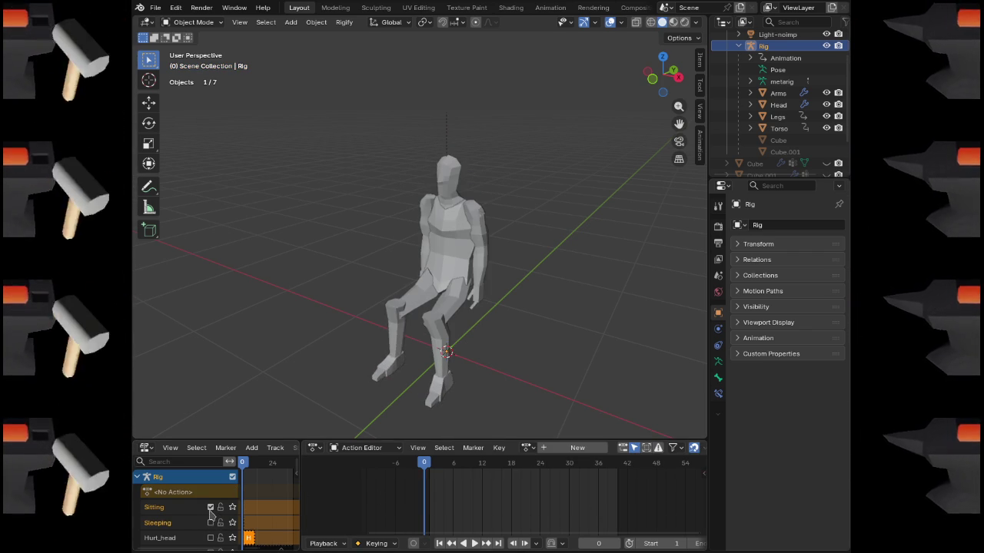
{"action": "left_click", "coordinate": [211, 508]}
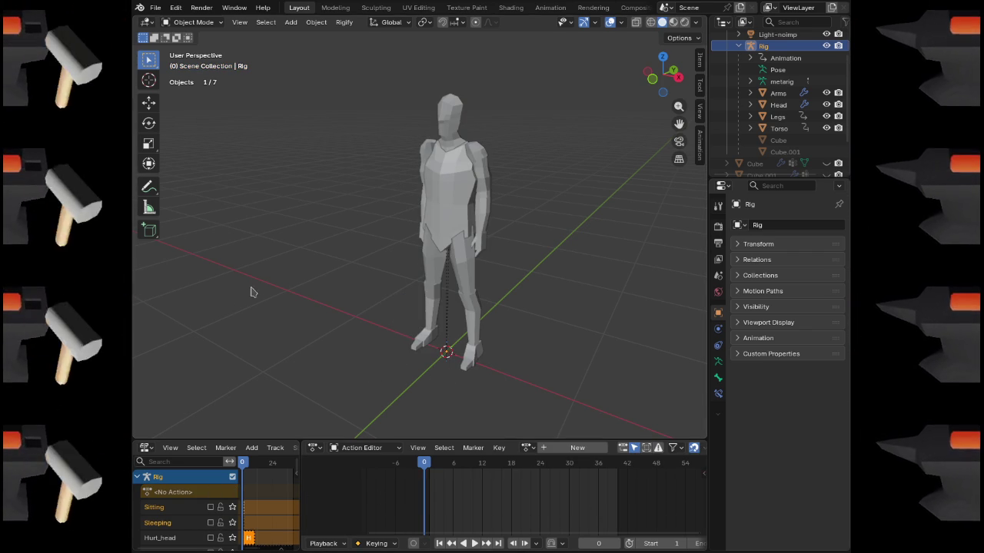
{"action": "left_click", "coordinate": [157, 9]}
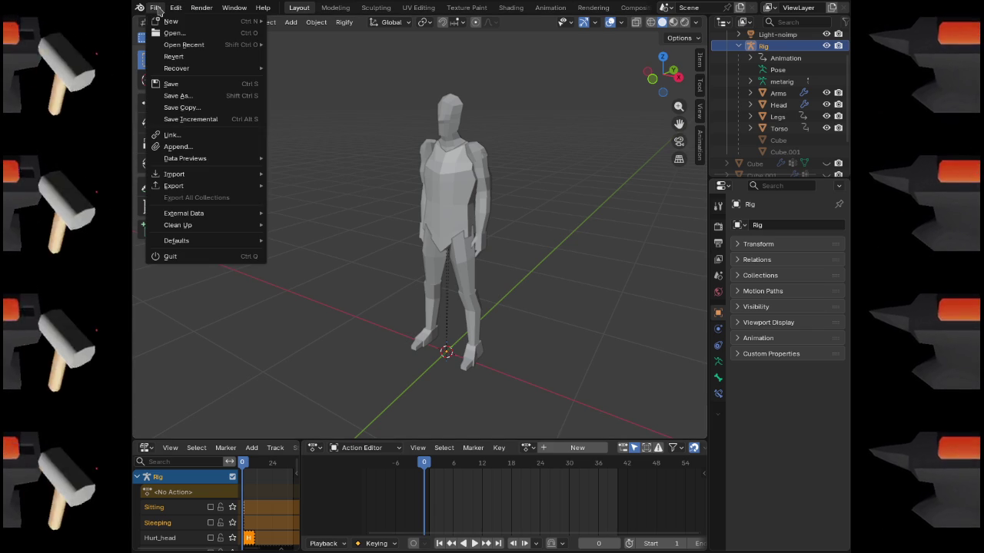
{"action": "left_click", "coordinate": [324, 290]}
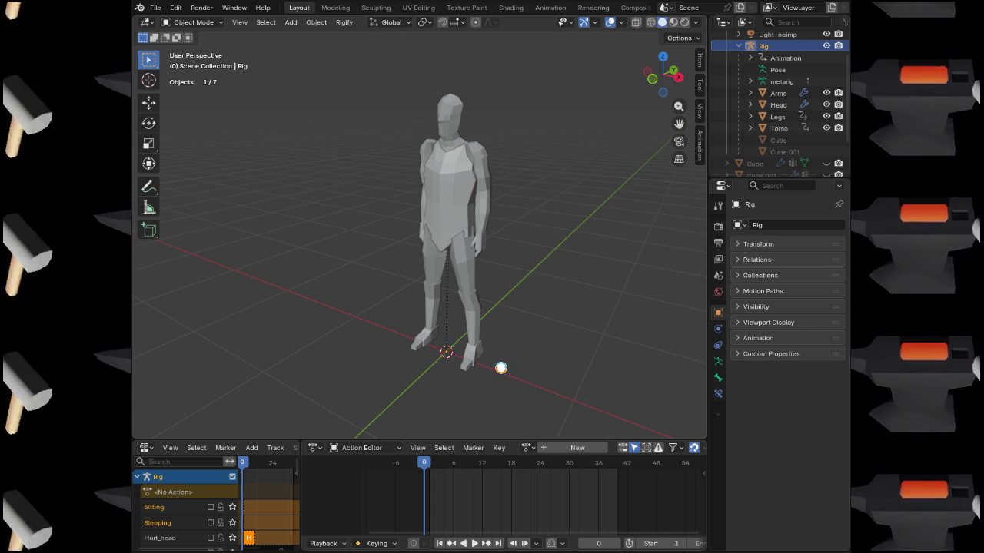
{"action": "left_click", "coordinate": [750, 92]}
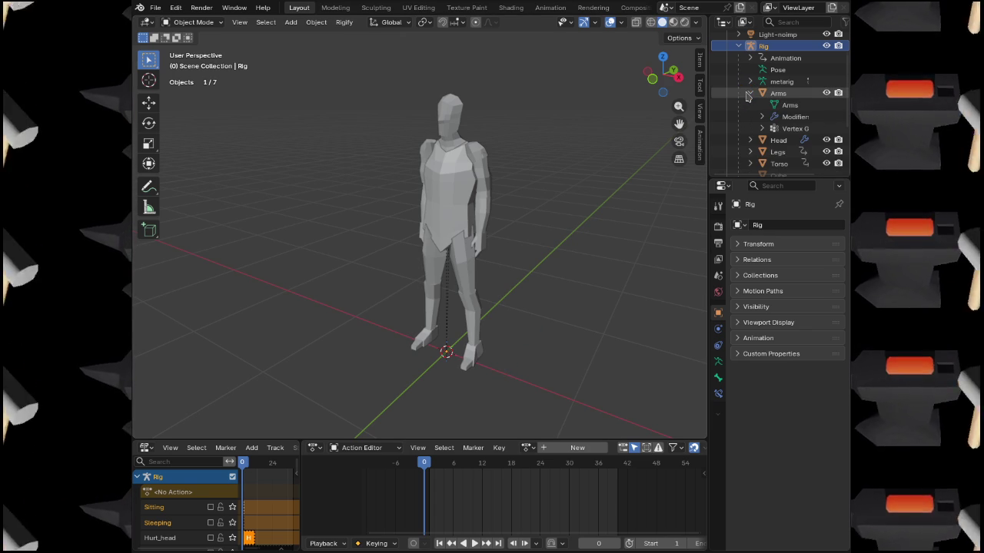
{"action": "left_click", "coordinate": [750, 93]}
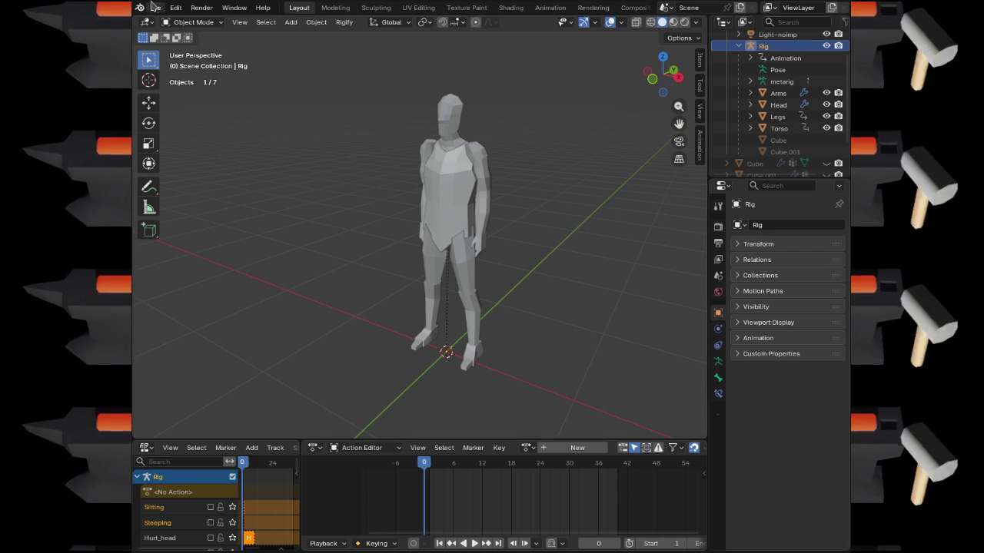
Add the Arms, Head and Torso meshes to the rig selection, closing the export menus unused.
{"action": "left_click", "coordinate": [153, 7]}
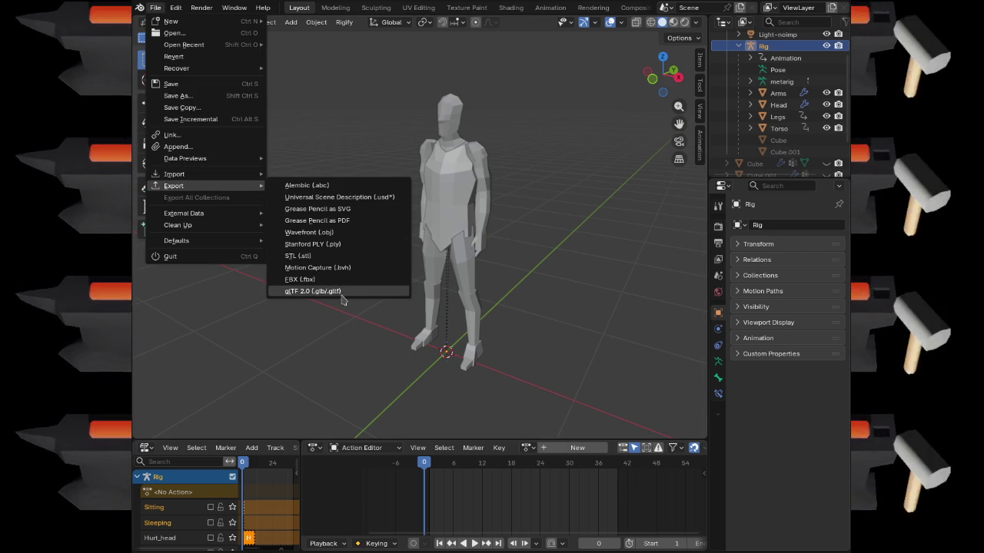
{"action": "left_click", "coordinate": [341, 292]}
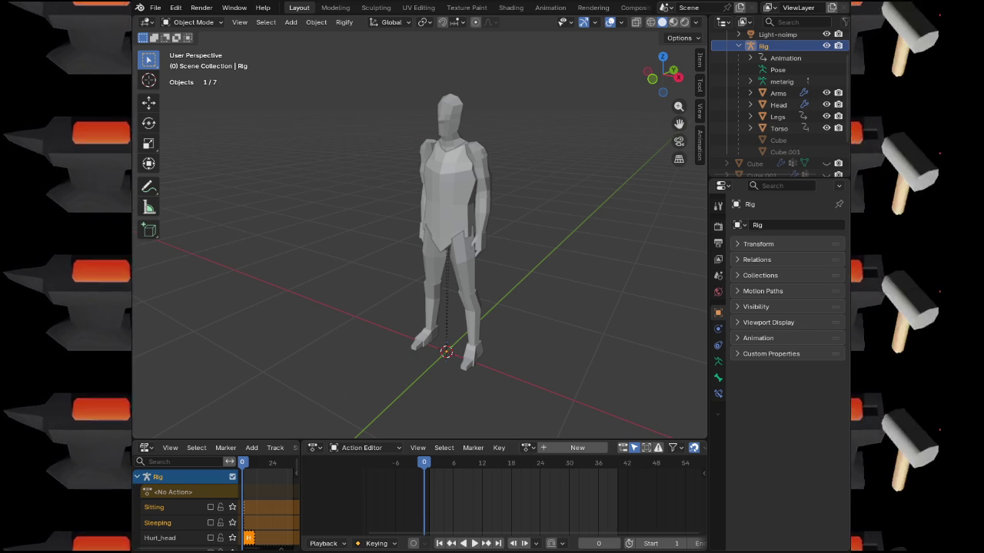
{"action": "left_click", "coordinate": [778, 93], "text": "ctrl"}
{"action": "left_click", "coordinate": [778, 104], "text": "ctrl"}
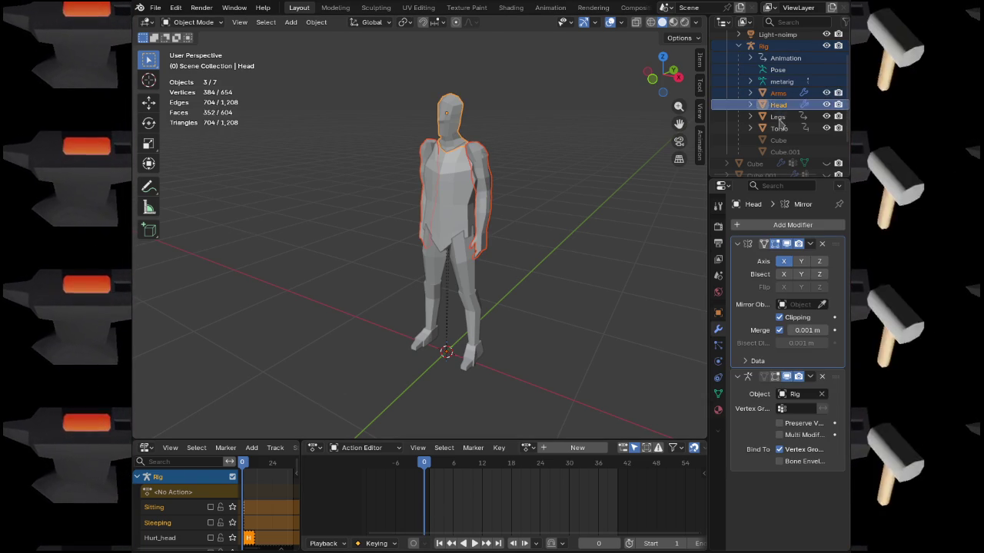
{"action": "left_click", "coordinate": [778, 128], "text": "ctrl"}
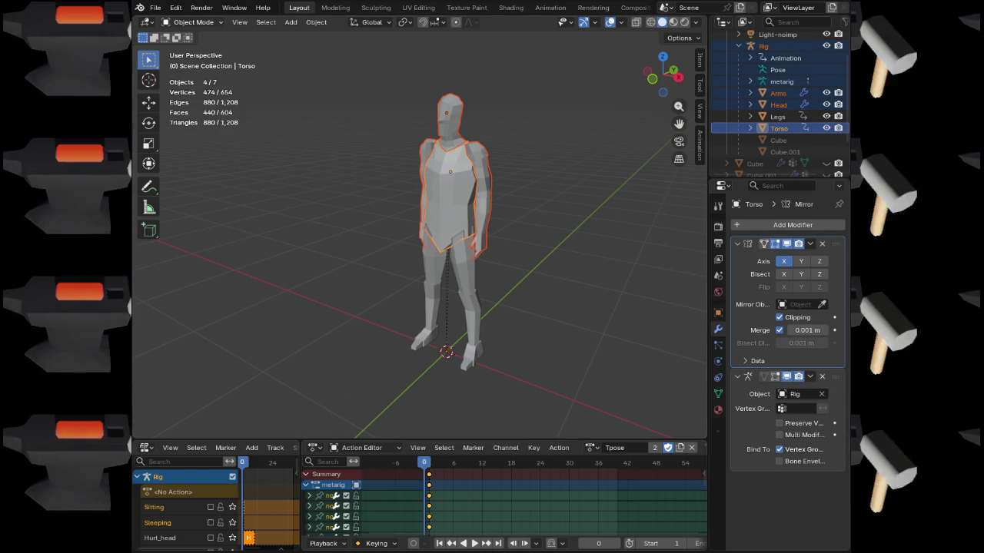
{"action": "left_click", "coordinate": [155, 7]}
{"action": "mouse_move", "coordinate": [173, 186]}
{"action": "key", "text": "Escape"}
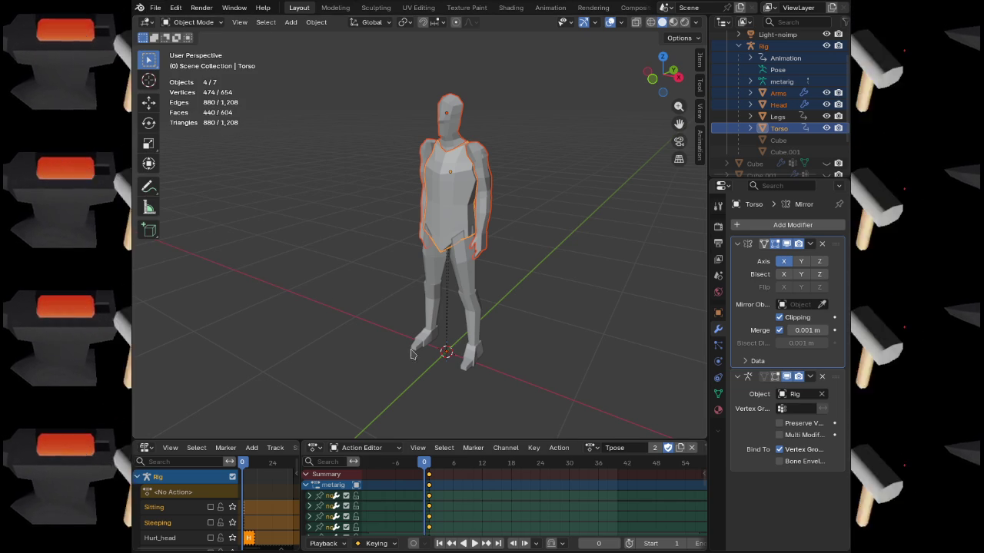